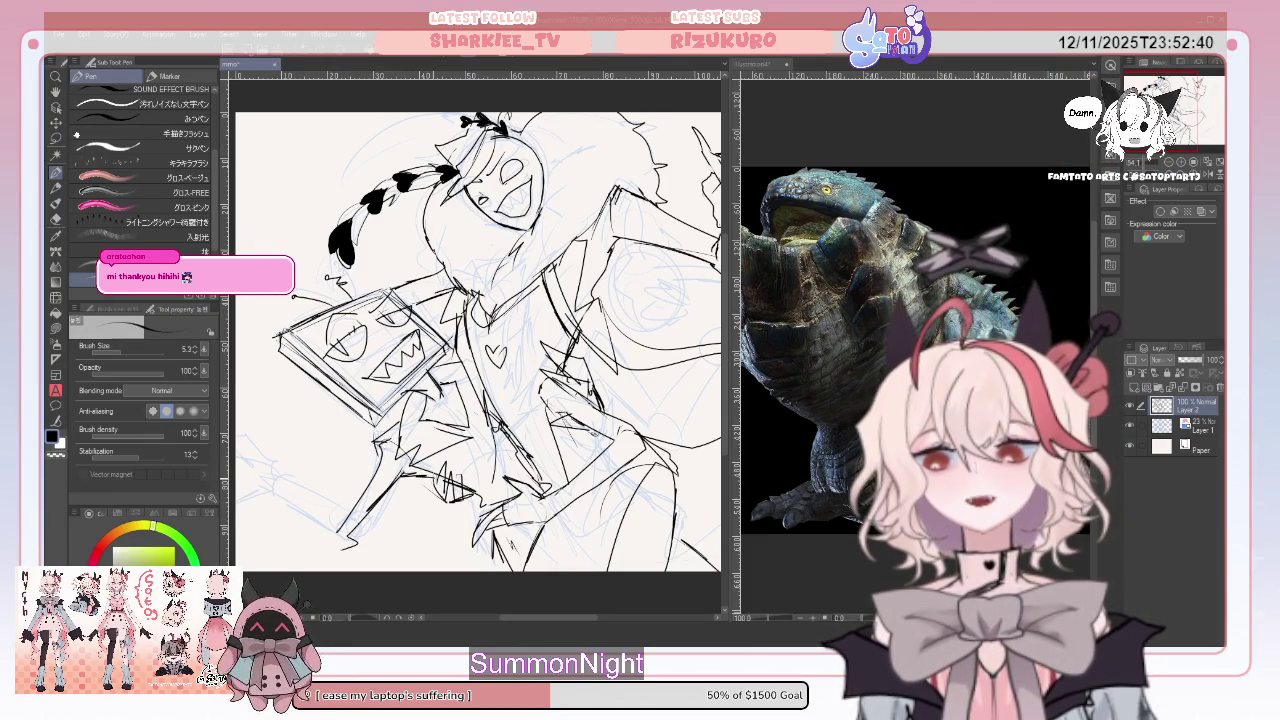
# Sketch a small boxy cap and little circle strokes at the staff's lower end, then tilt the view
pyautogui.moveTo(320, 512); pyautogui.dragTo(342, 540)
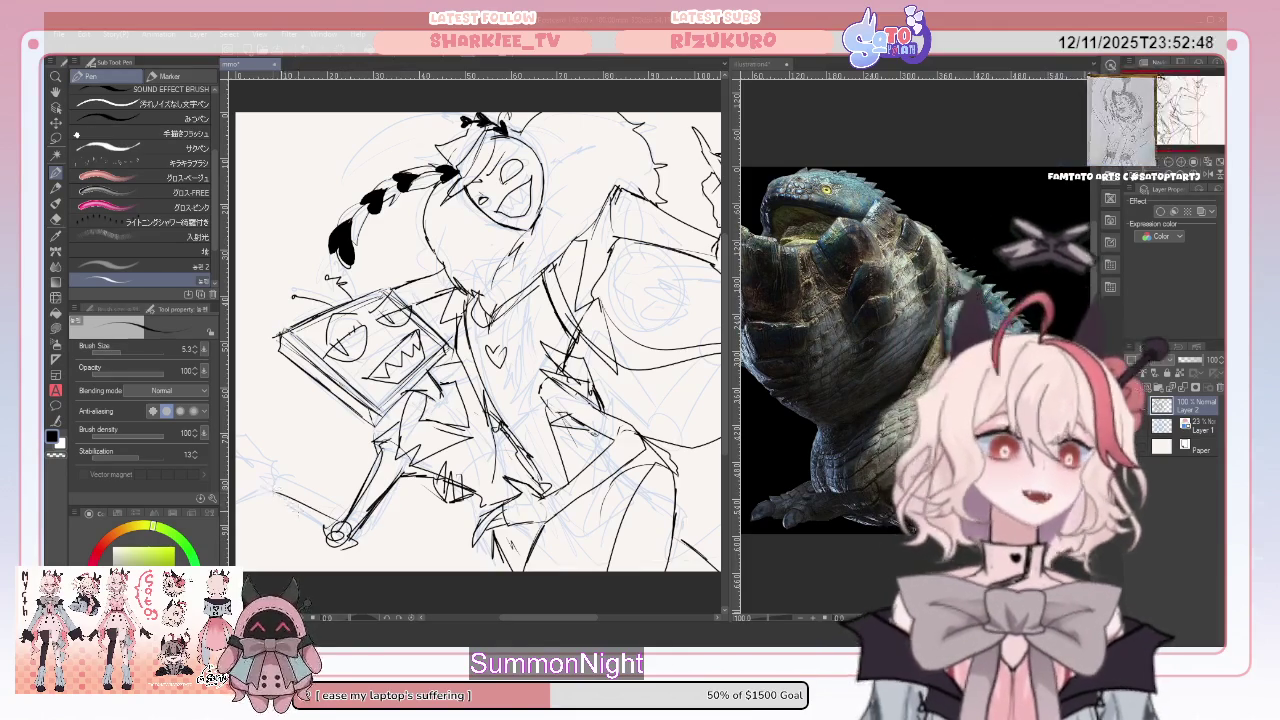
pyautogui.moveTo(274, 500); pyautogui.dragTo(344, 544)
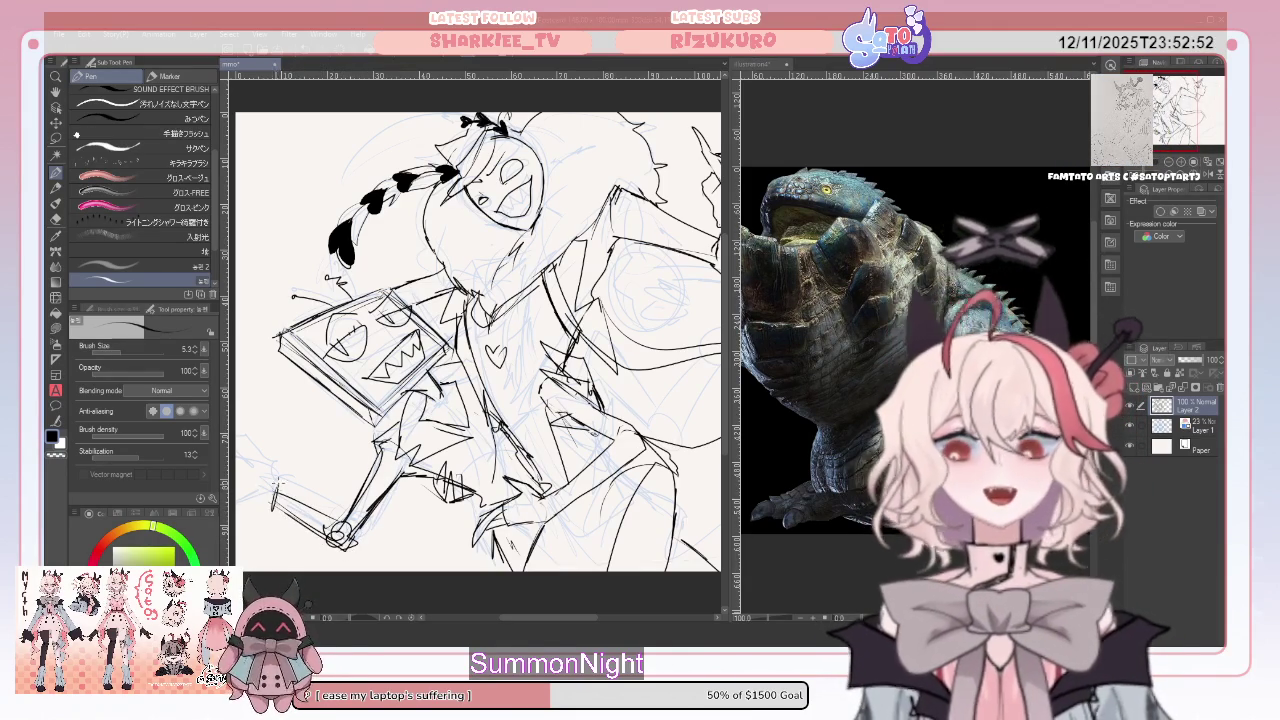
pyautogui.moveTo(262, 508); pyautogui.dragTo(256, 483)
pyautogui.moveTo(256, 482); pyautogui.dragTo(285, 479)
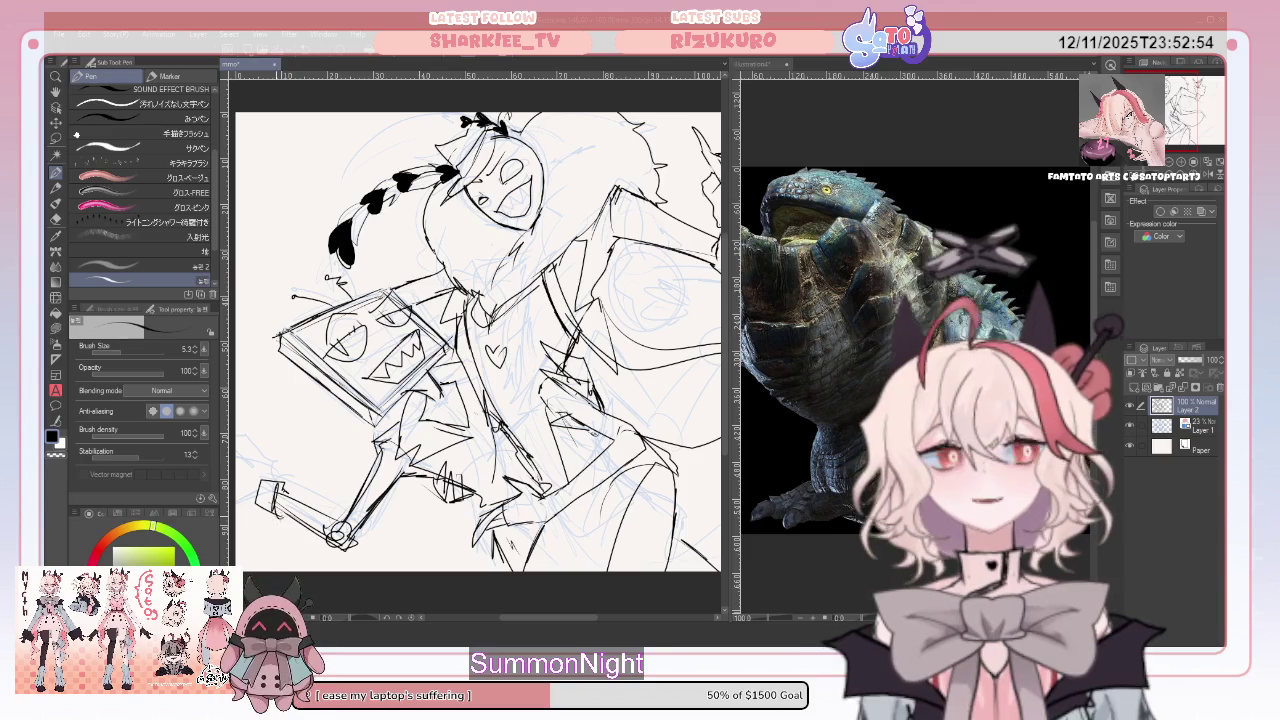
pyautogui.moveTo(480, 340)
pyautogui.mouseDown()
pyautogui.moveTo(500, 360)
pyautogui.moveTo(488, 350)
pyautogui.mouseUp()
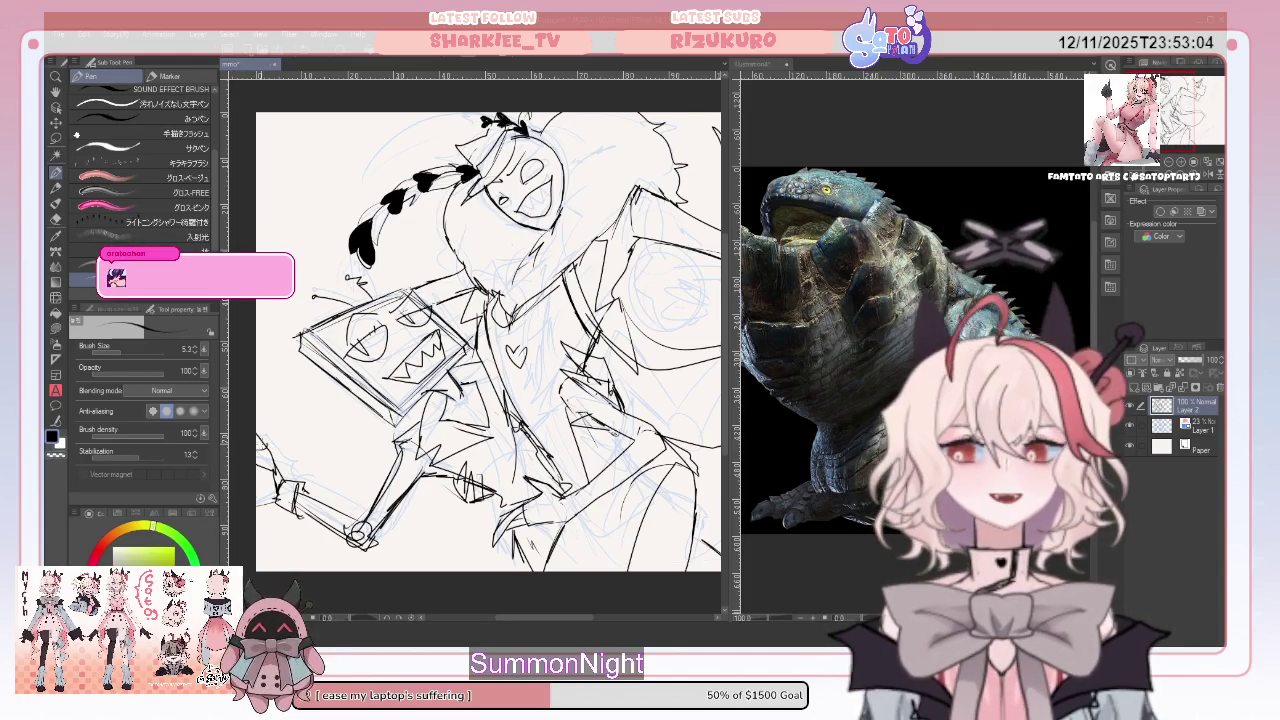
# Bring up the monster reference document and close it
pyautogui.scroll(-3, 488, 342)
pyautogui.scroll(3, 488, 342)
pyautogui.scroll(-2, 488, 342)
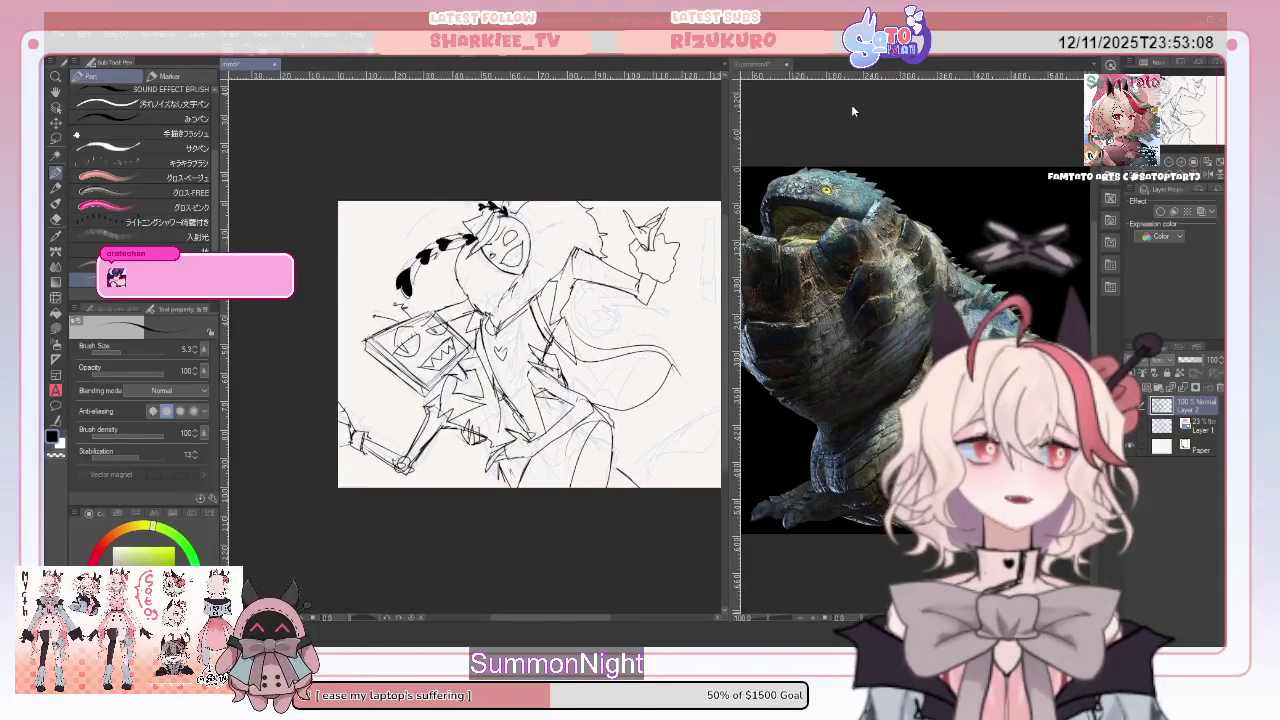
pyautogui.click(790, 66)
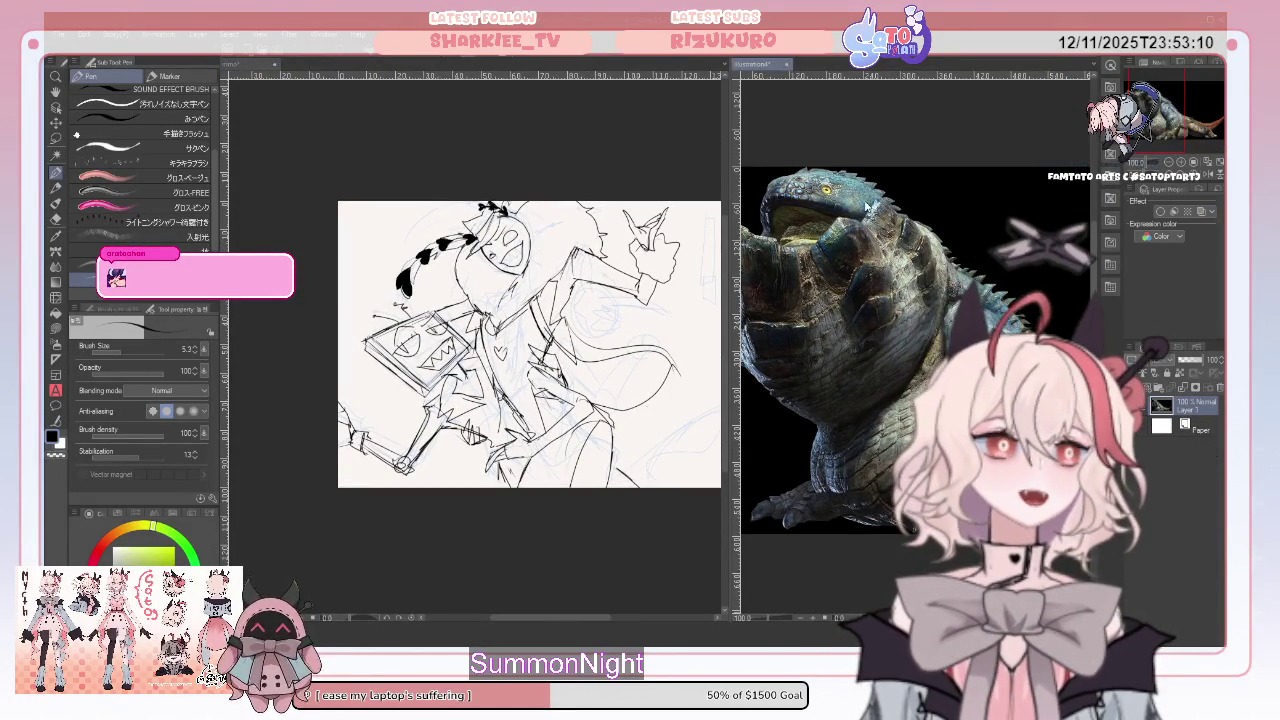
pyautogui.click(786, 63)
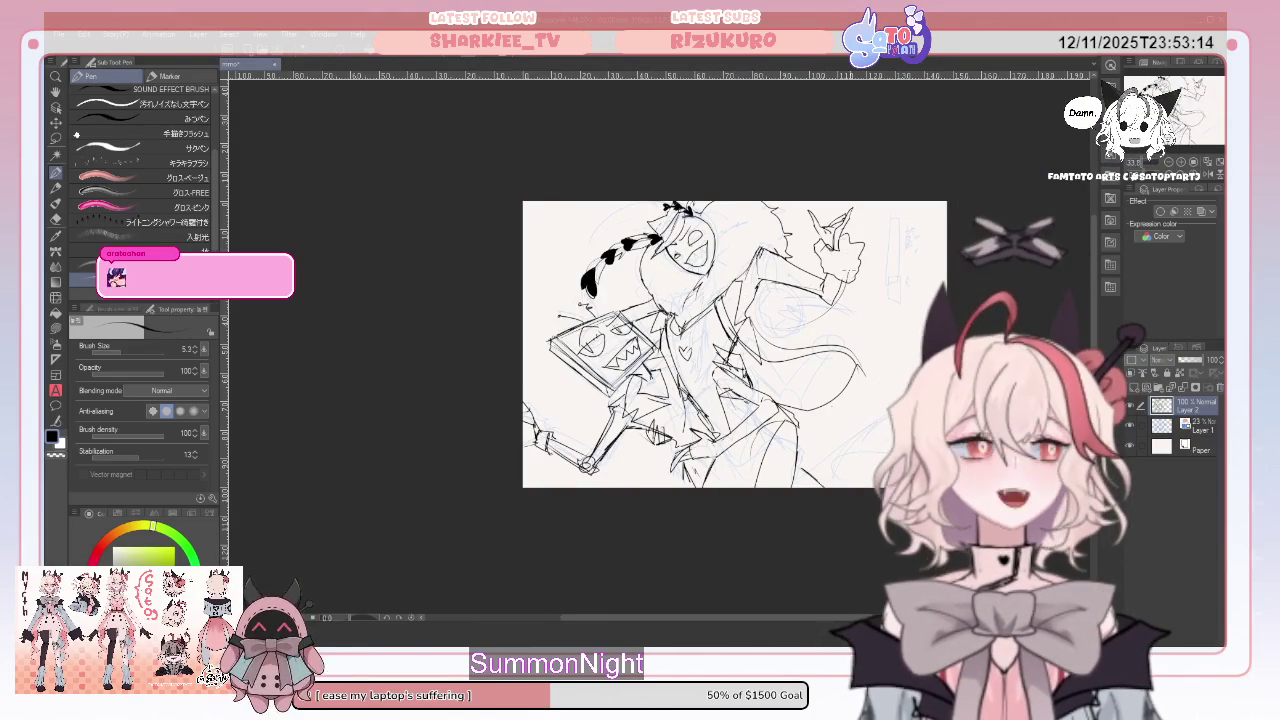
# Draw a line up from the raised hand and erase part of a stray curve
pyautogui.moveTo(866, 220); pyautogui.dragTo(946, 190)
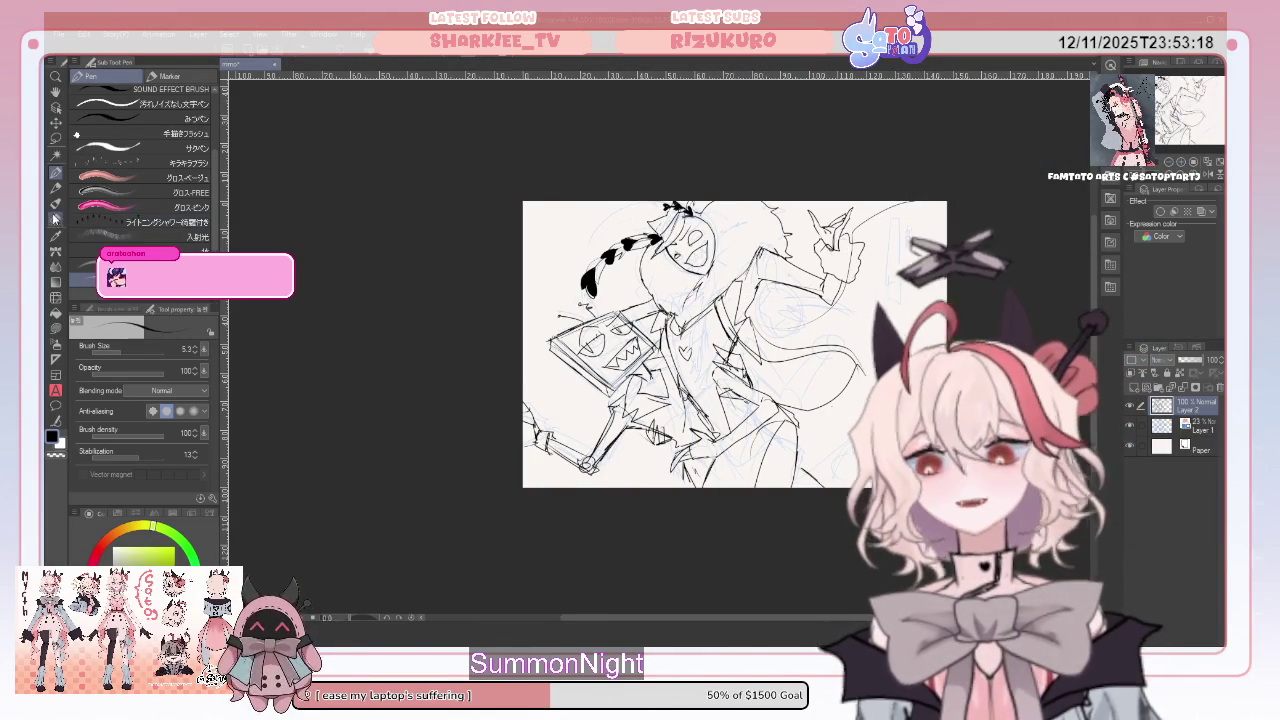
pyautogui.press('e')
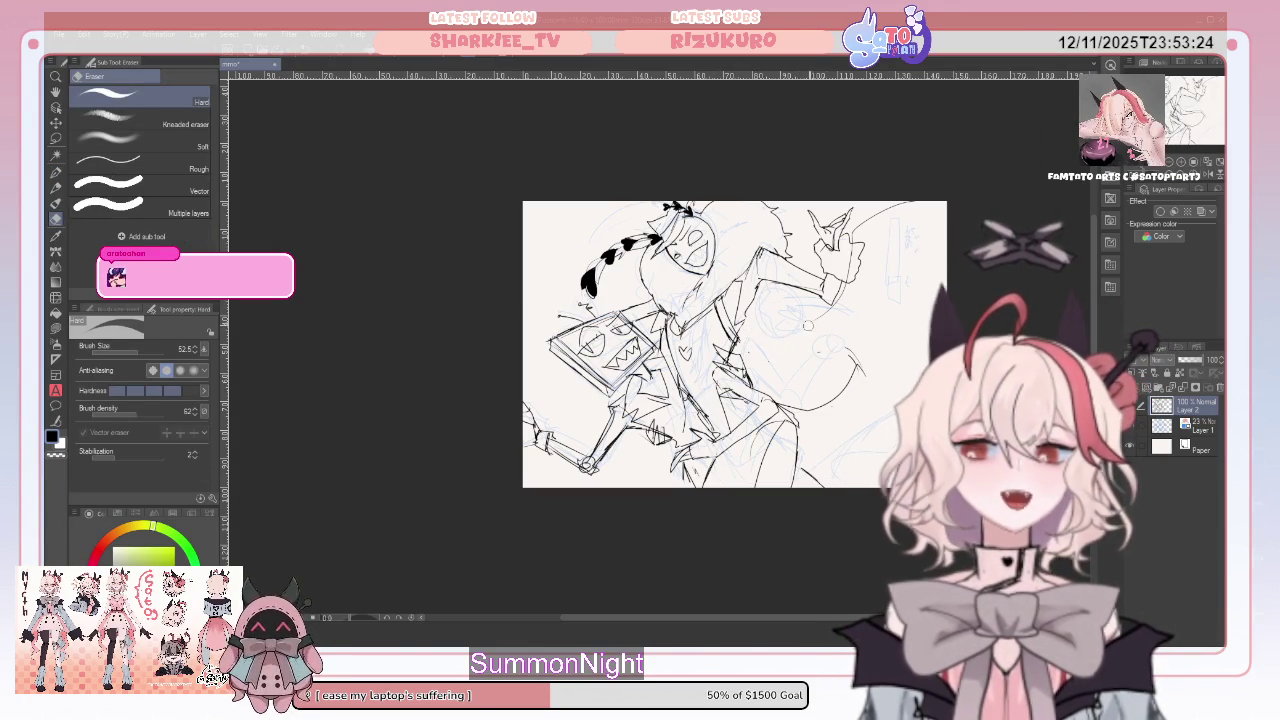
pyautogui.moveTo(850, 370); pyautogui.dragTo(832, 395)
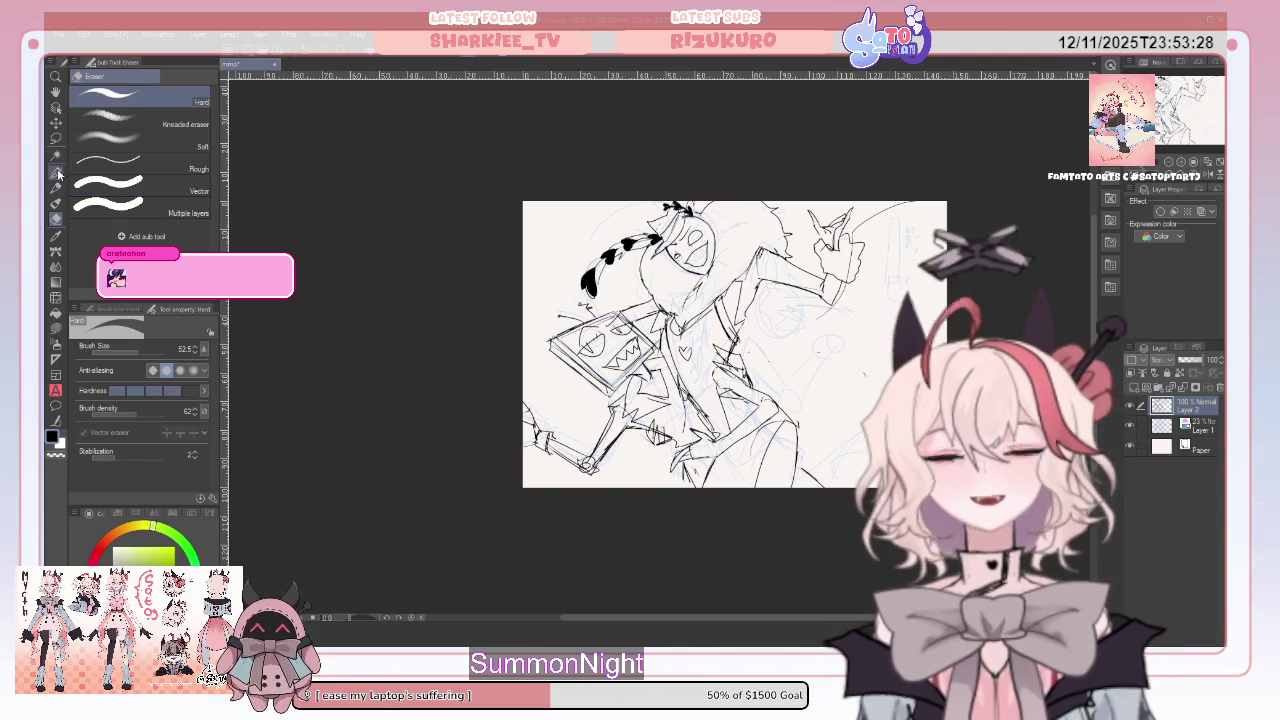
pyautogui.press('p')
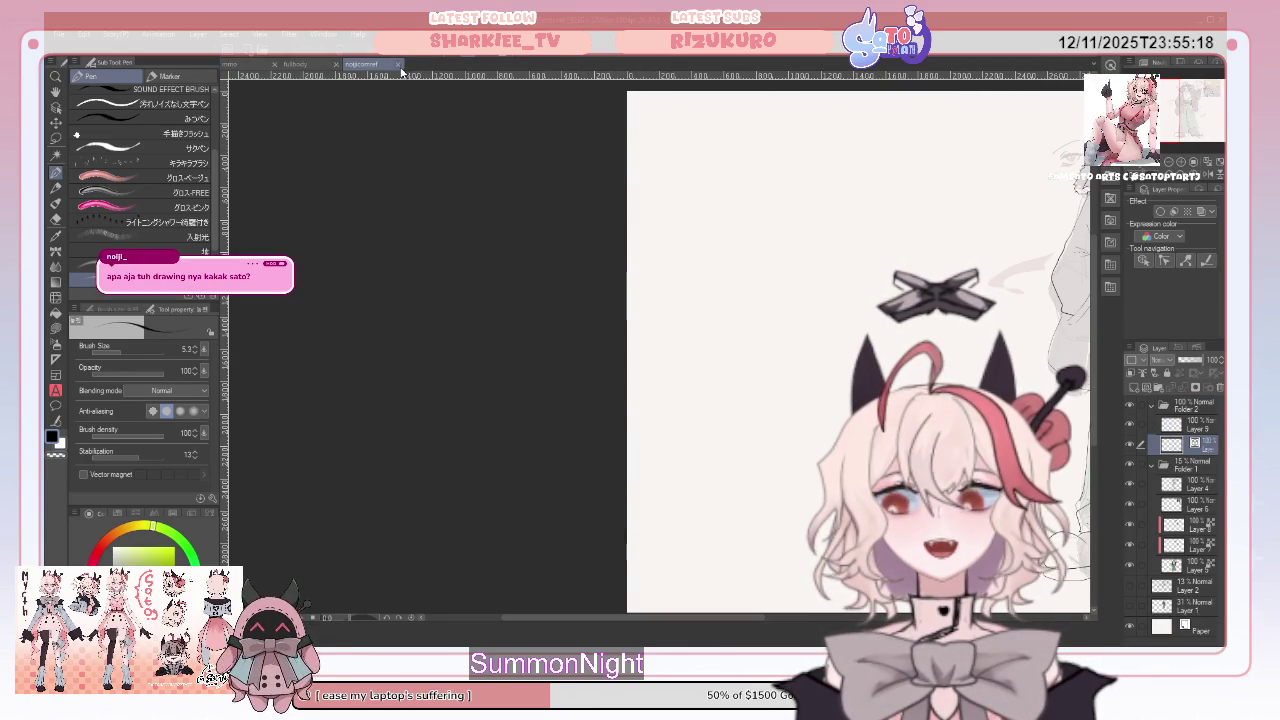
# Fit the full-figure sketch to the window, view the pirate artwork, then return to the grinning sketch
pyautogui.hotkey('ctrl', '0')
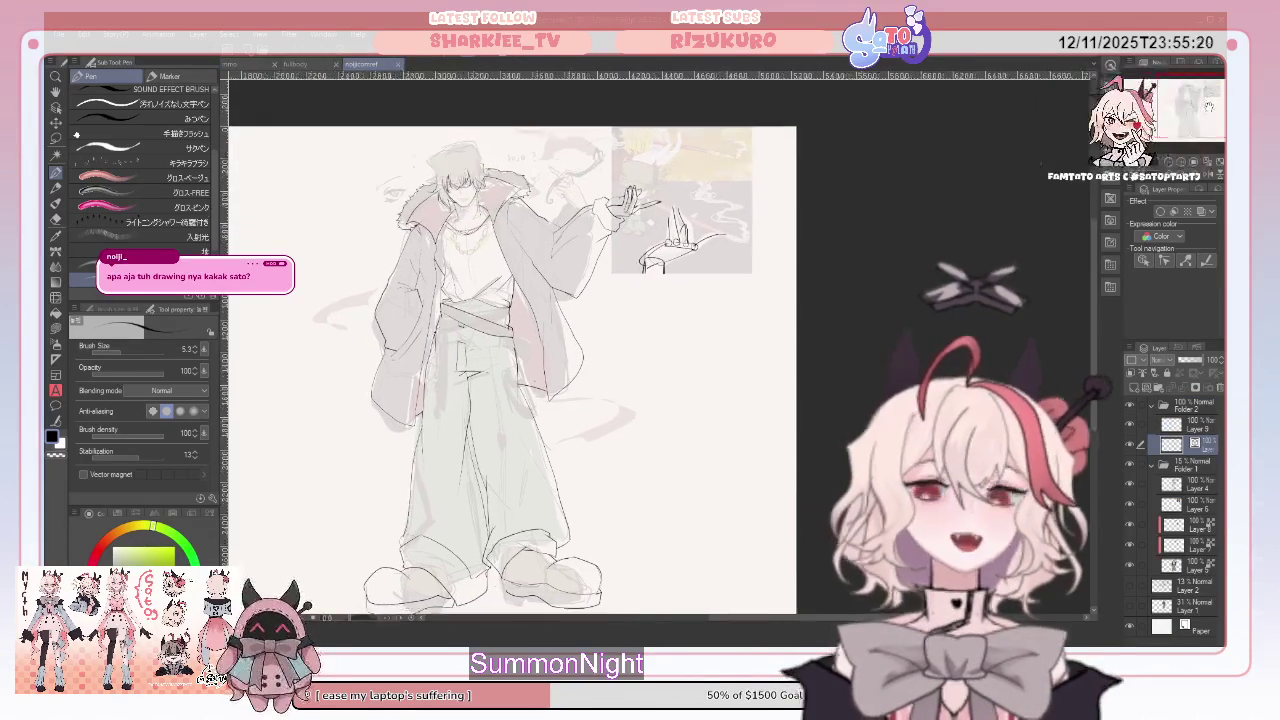
pyautogui.moveTo(600, 350); pyautogui.dragTo(624, 350)
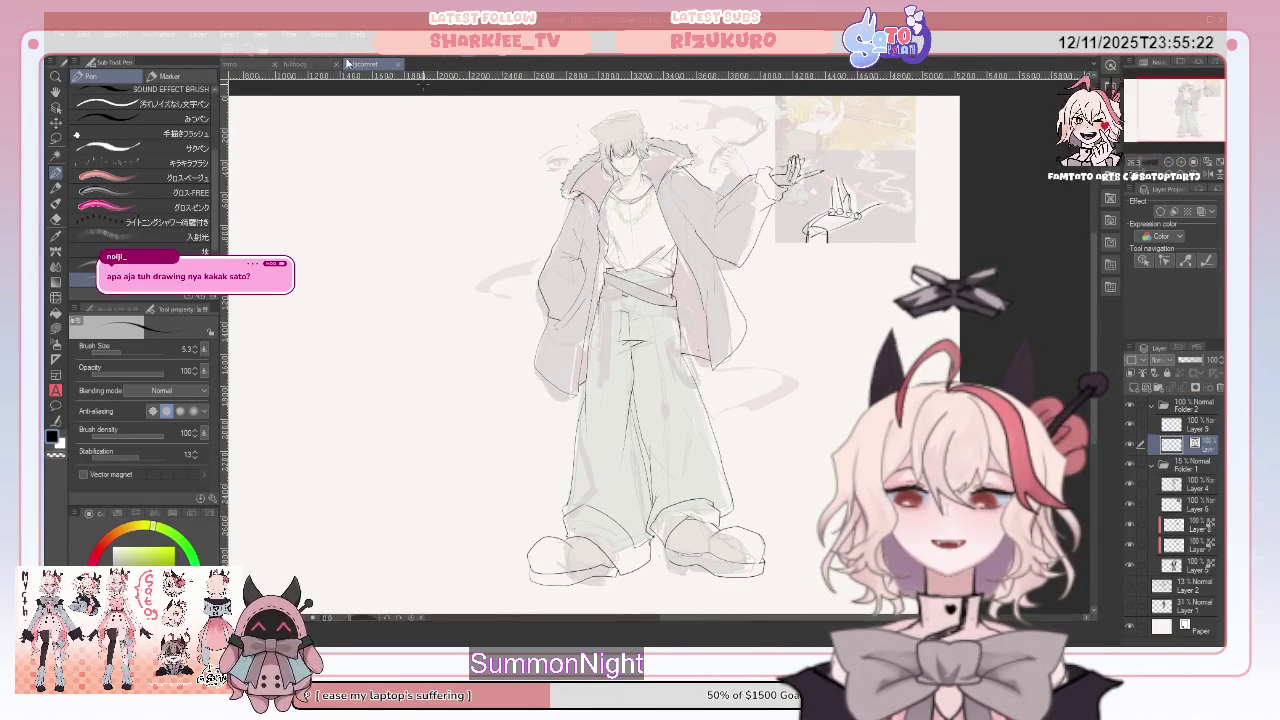
pyautogui.click(297, 64)
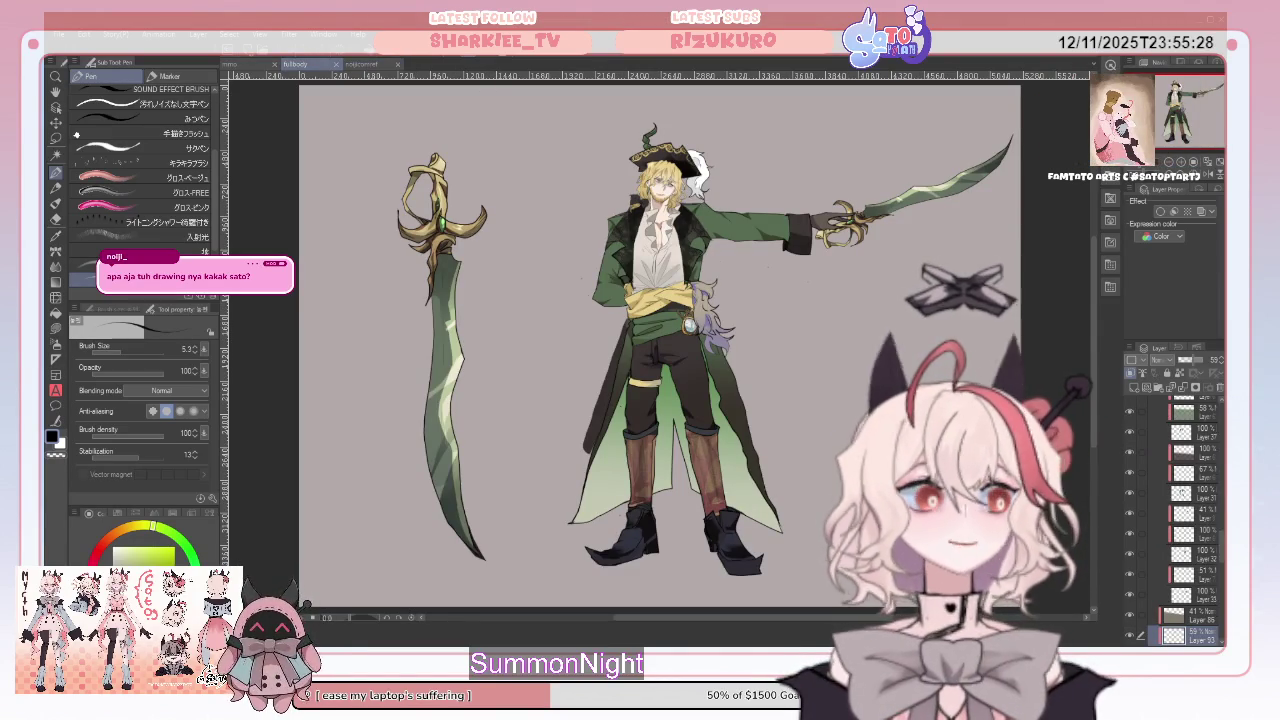
pyautogui.click(240, 66)
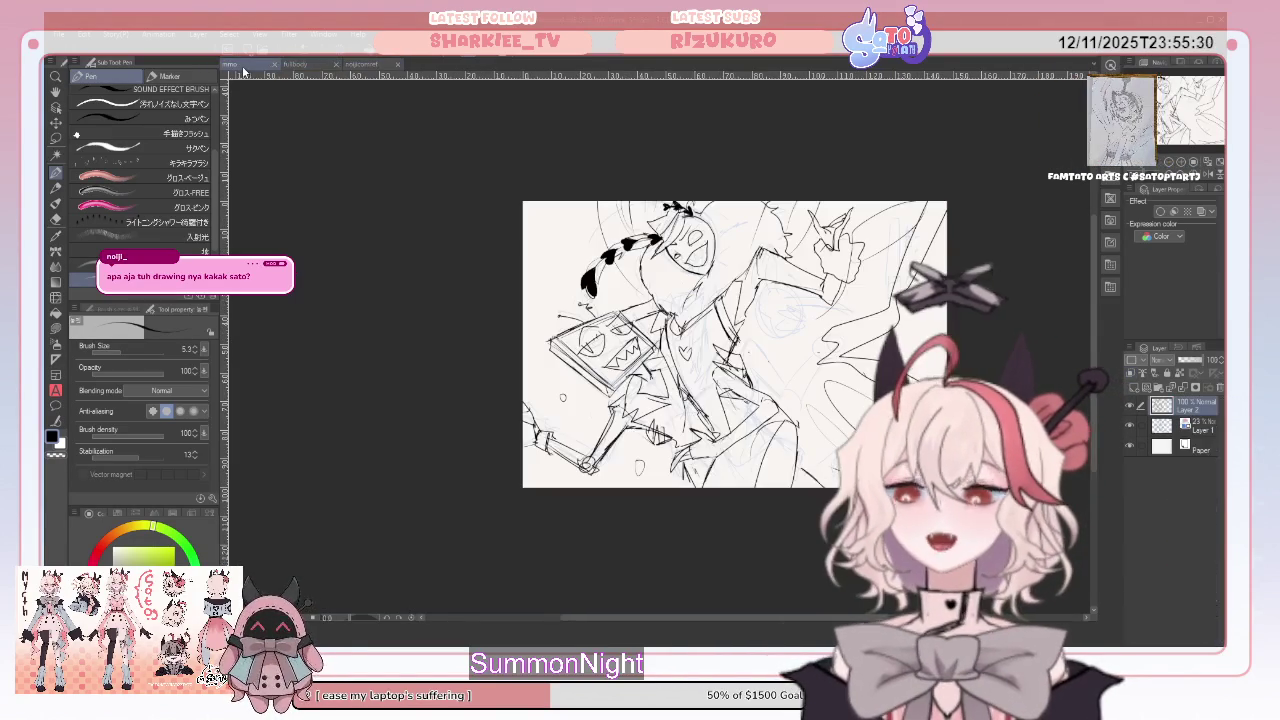
pyautogui.click(335, 66)
pyautogui.click(335, 66)
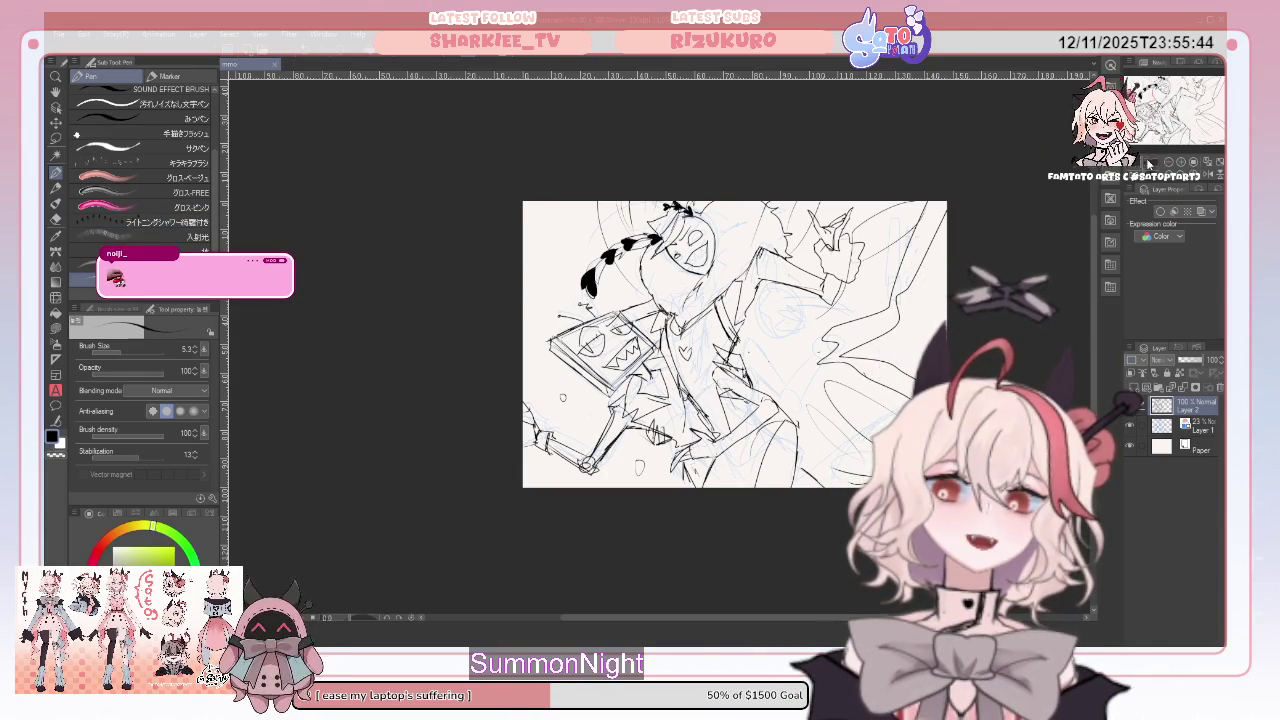
# Scroll and pan the canvas to shift the grinning character sketch slightly up-left
pyautogui.scroll(5, 700, 345)
pyautogui.scroll(-2, 700, 345)
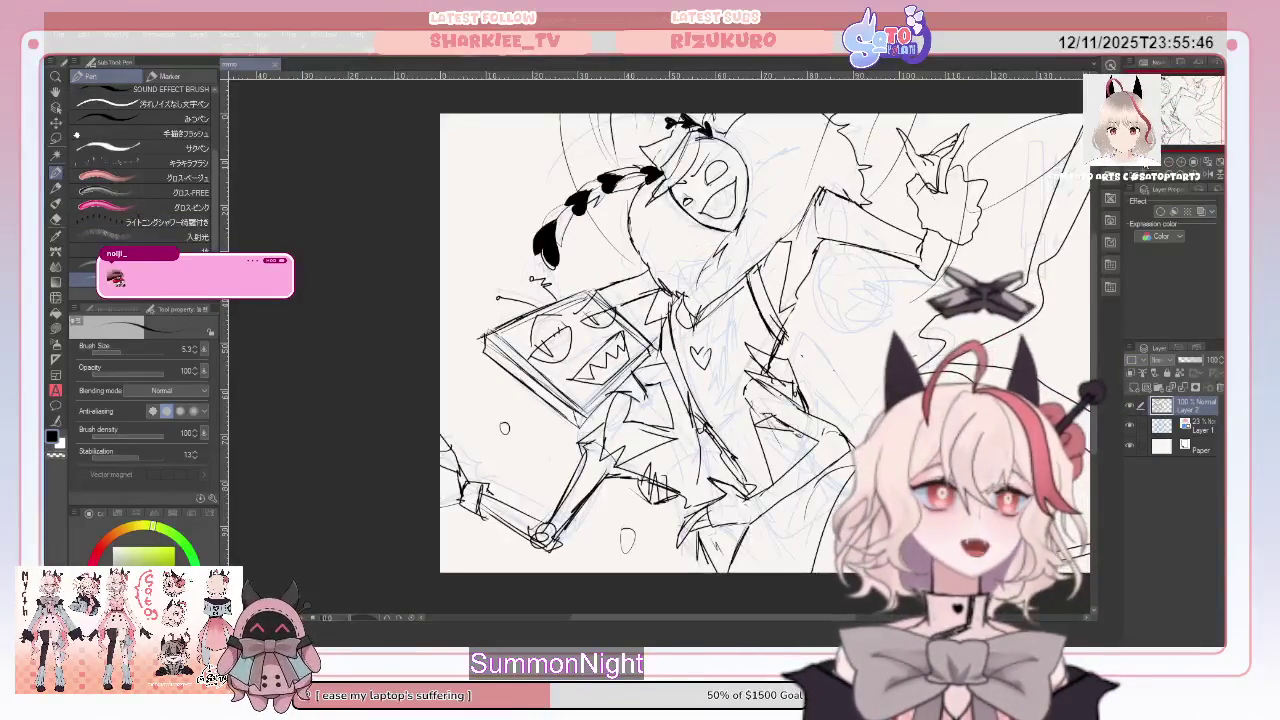
pyautogui.moveTo(700, 345)
pyautogui.mouseDown()
pyautogui.moveTo(675, 332)
pyautogui.moveTo(609, 360)
pyautogui.mouseUp()
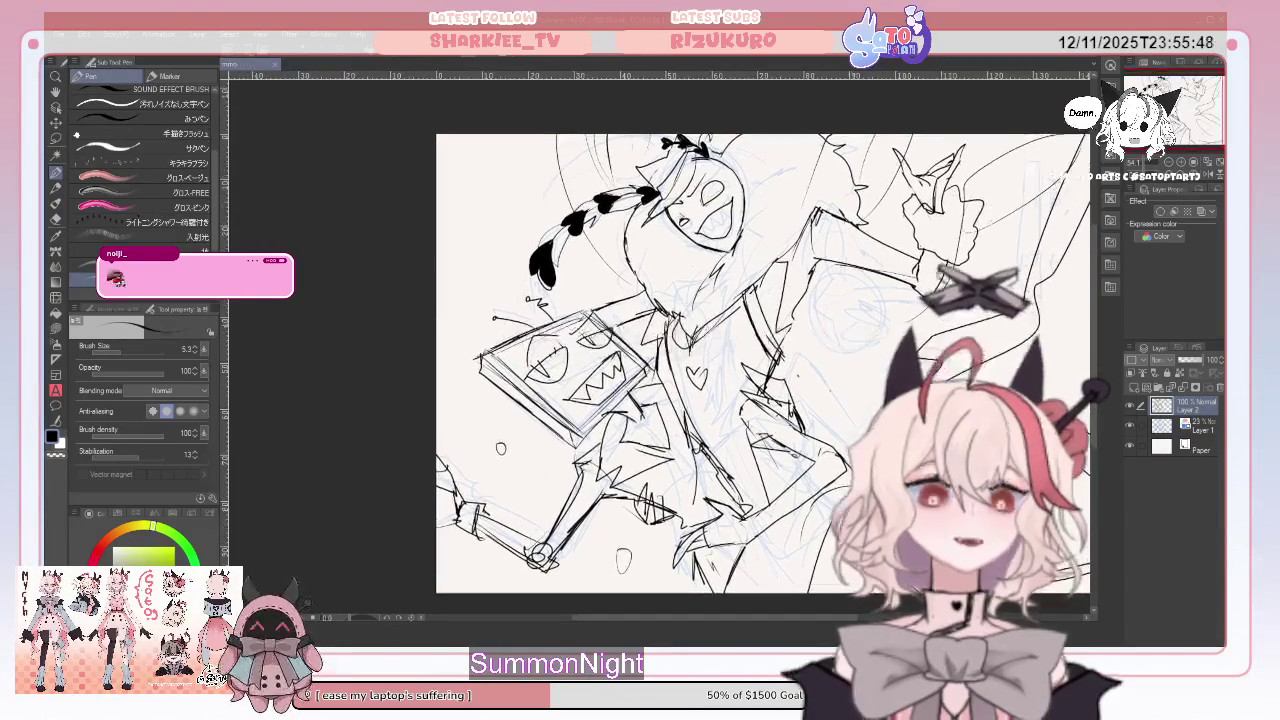